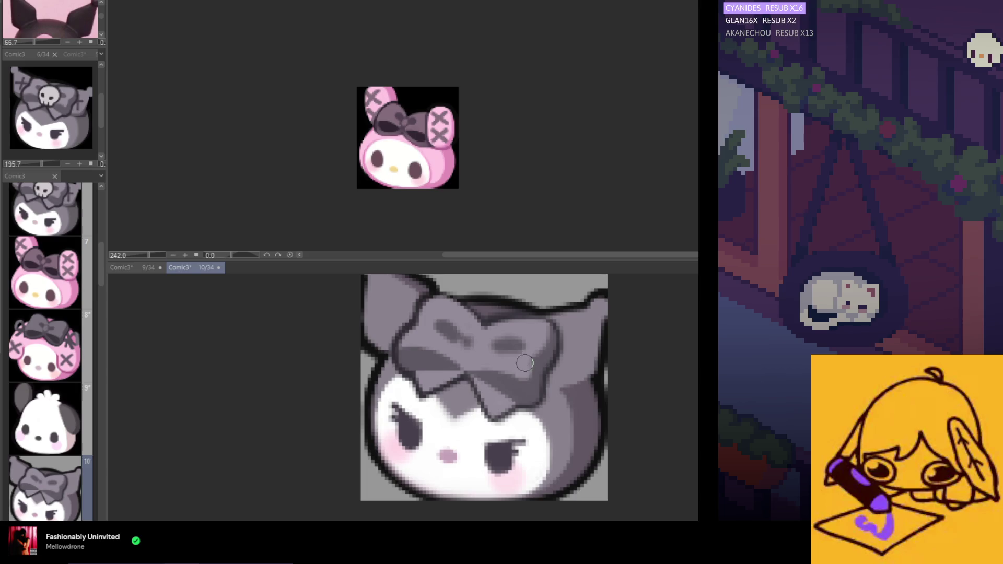
Sample the bow's grey, darken its top edge and left part, then paste the white skull onto it
alt+click(549, 359)
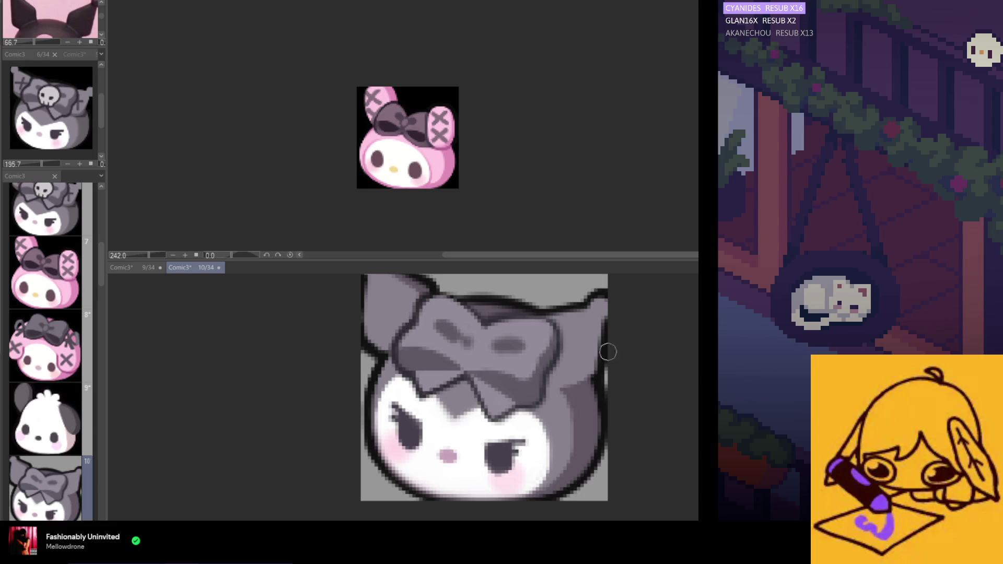
alt+click(537, 339)
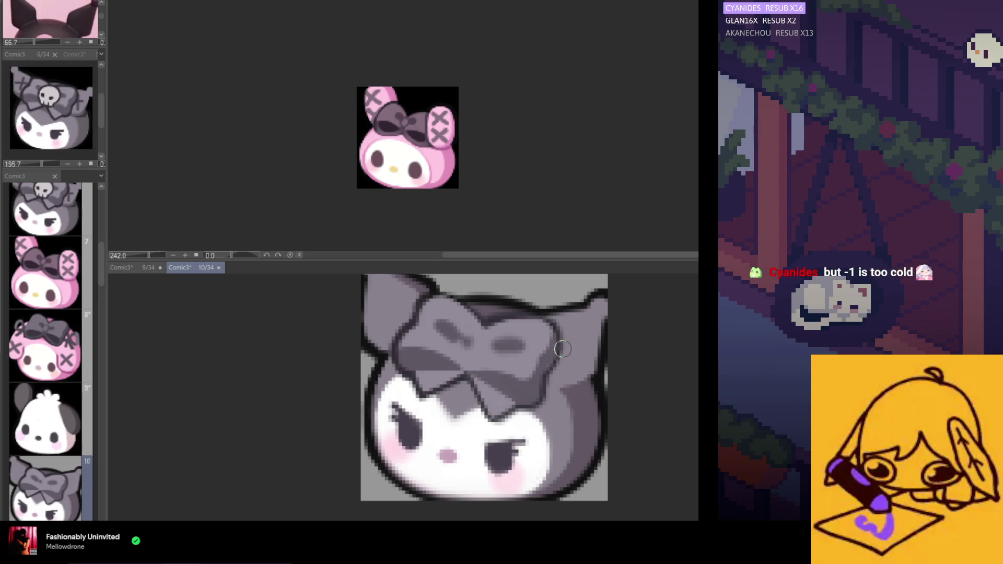
scroll(554, 341, down, 2)
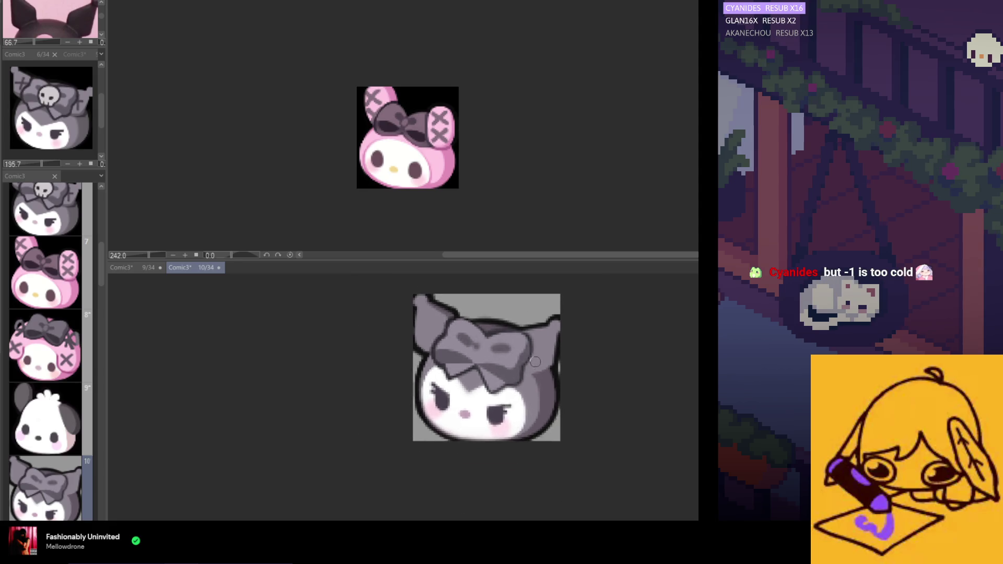
scroll(499, 312, up, 1)
scroll(499, 313, up, 1)
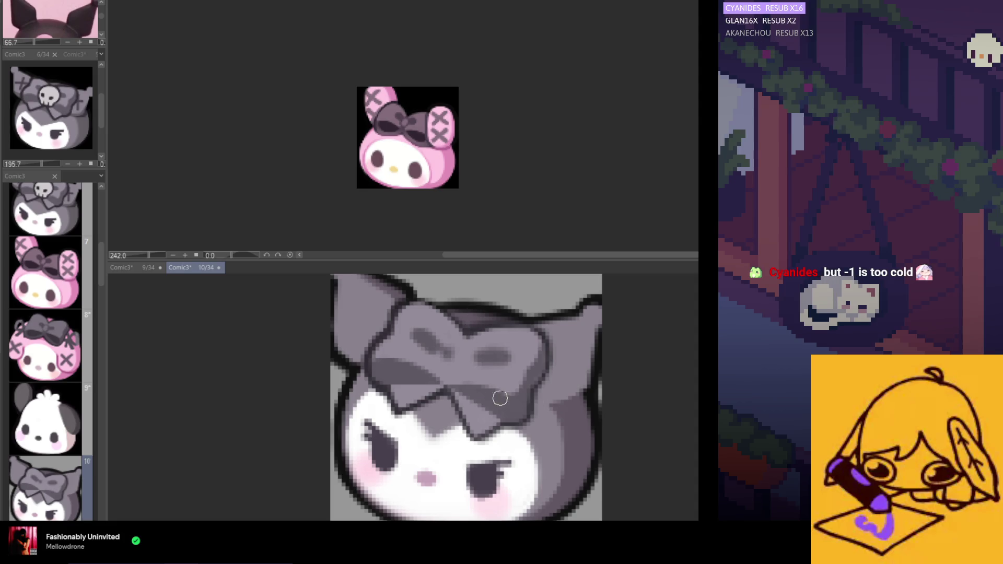
drag(459, 319, 435, 337)
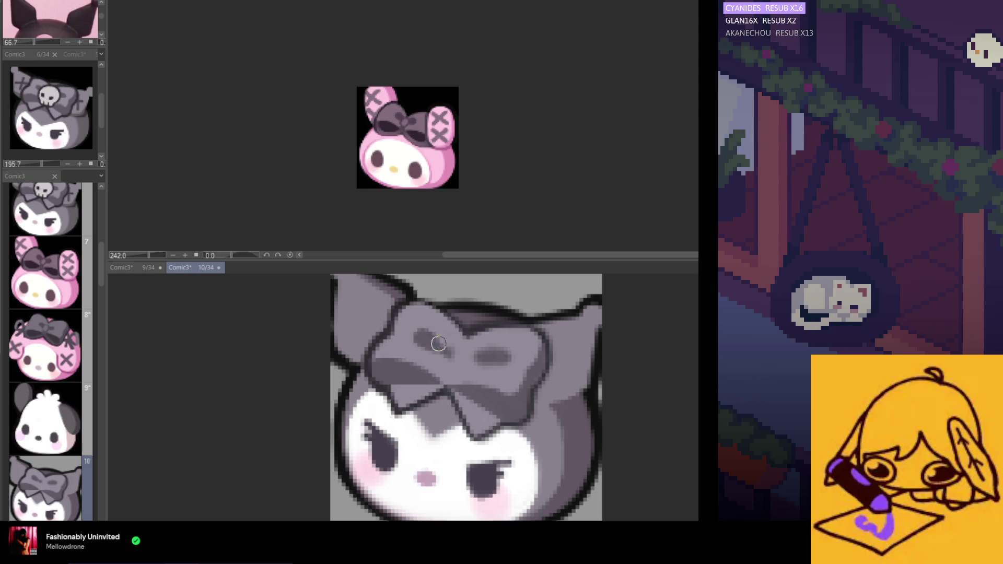
mouse_move(438, 343)
mouse_down()
mouse_move(413, 346)
mouse_move(483, 364)
mouse_move(471, 354)
mouse_up()
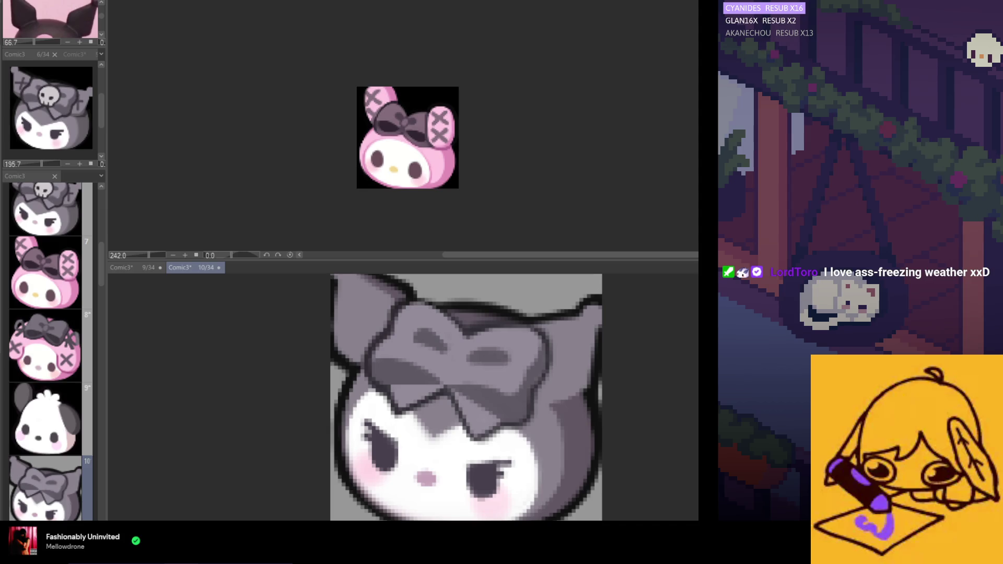
key(ctrl+v)
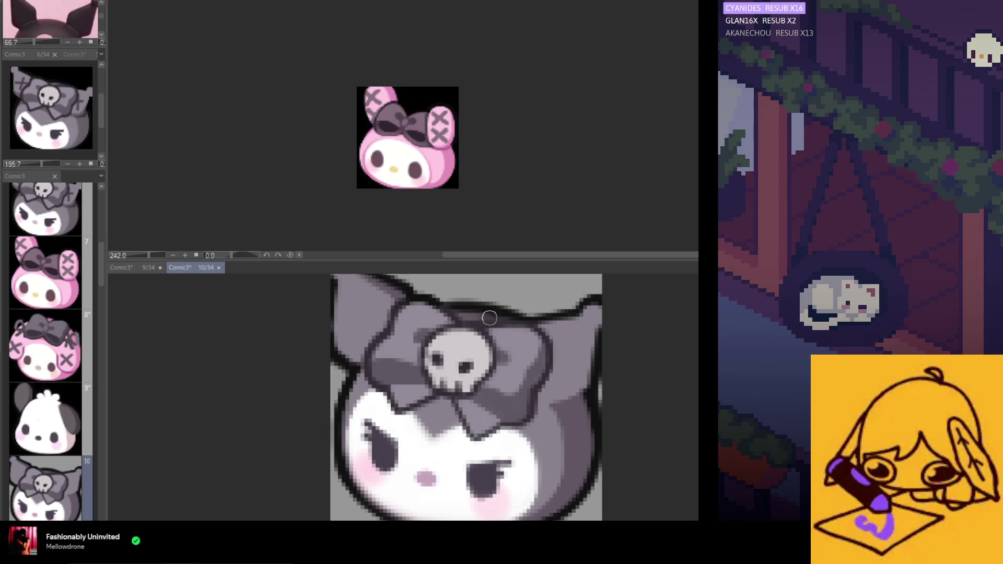
Mirror the canvas view to check the skull, then flip it back to normal
scroll(520, 387, down, 2)
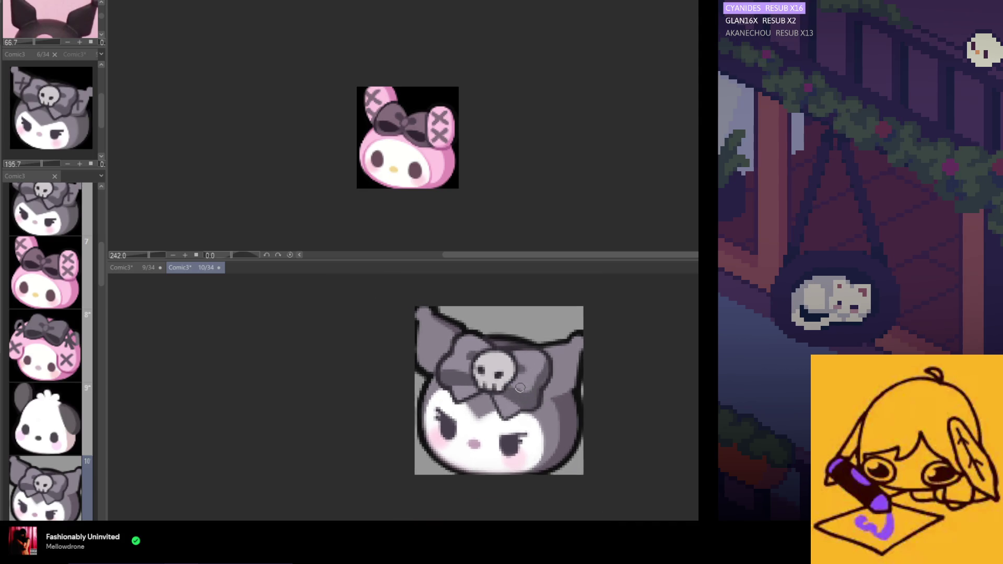
scroll(520, 388, up, 1)
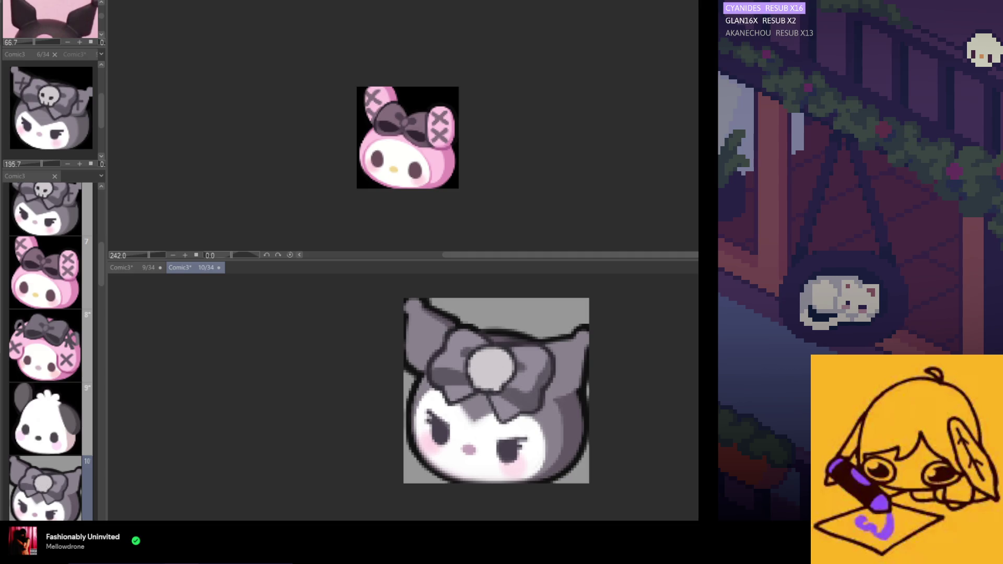
scroll(519, 389, up, 1)
scroll(520, 389, up, 1)
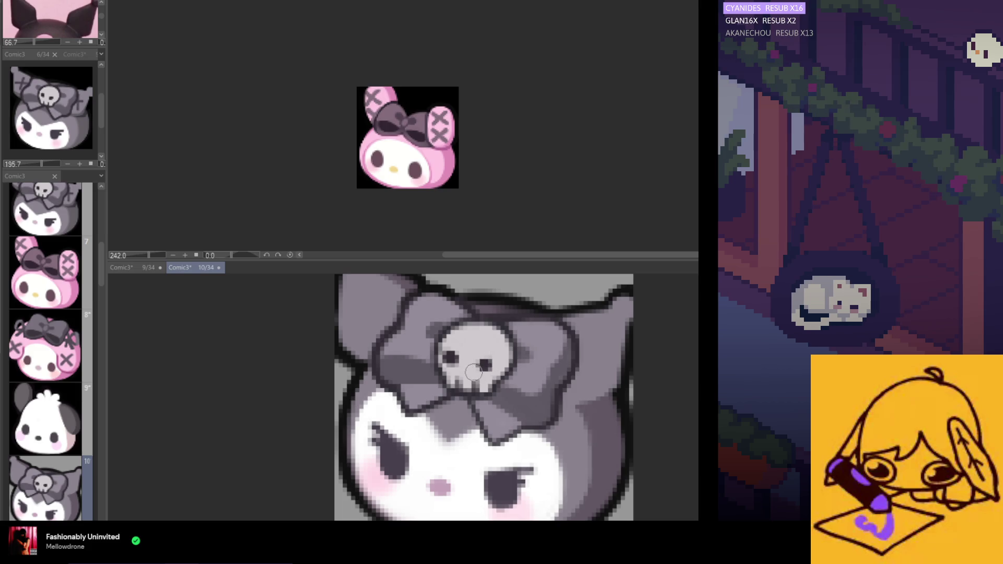
key(h)
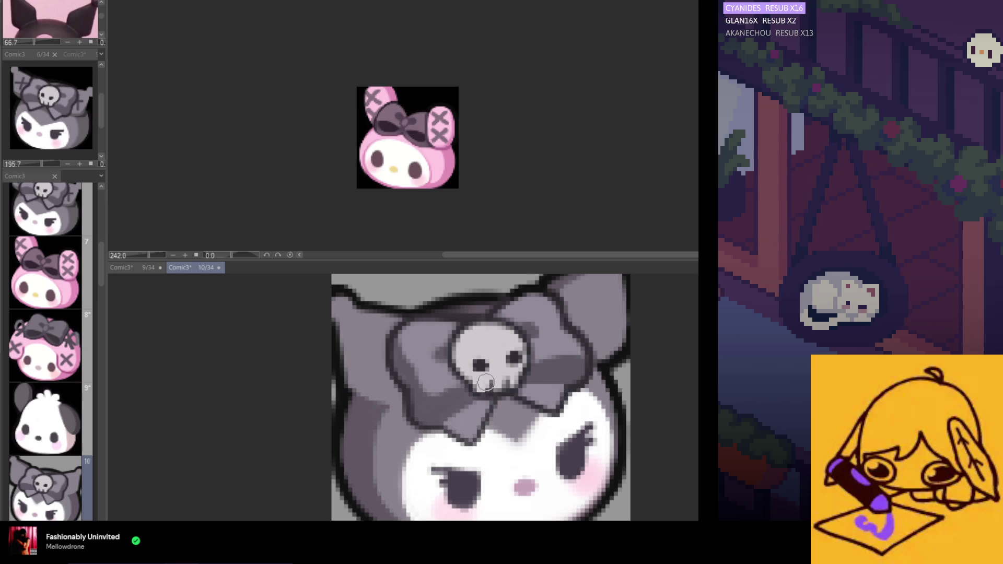
key(h)
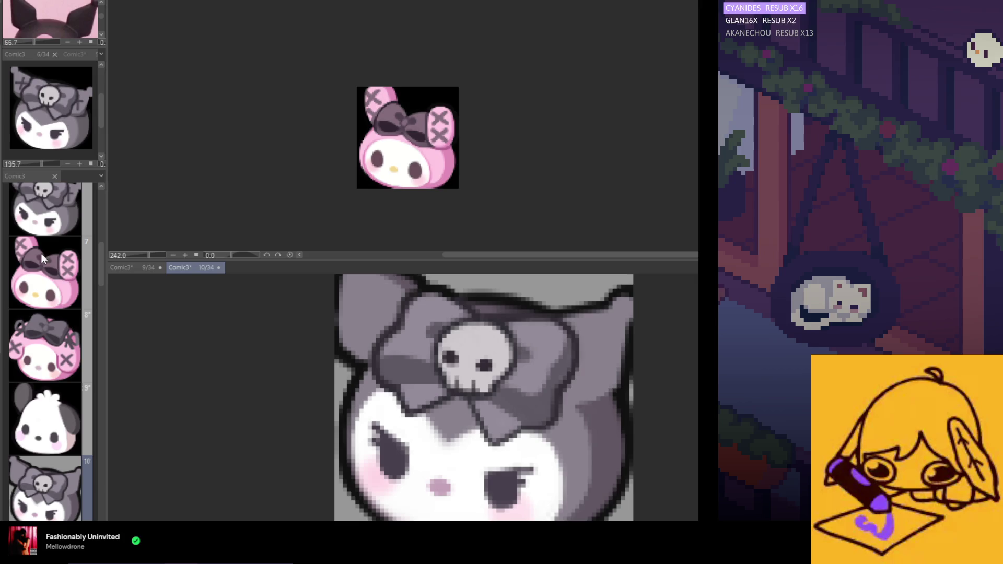
Shrink the brush, mirror and adjust the view, and sample the skull's white for detail work
key(bracketleft)
key(bracketleft)
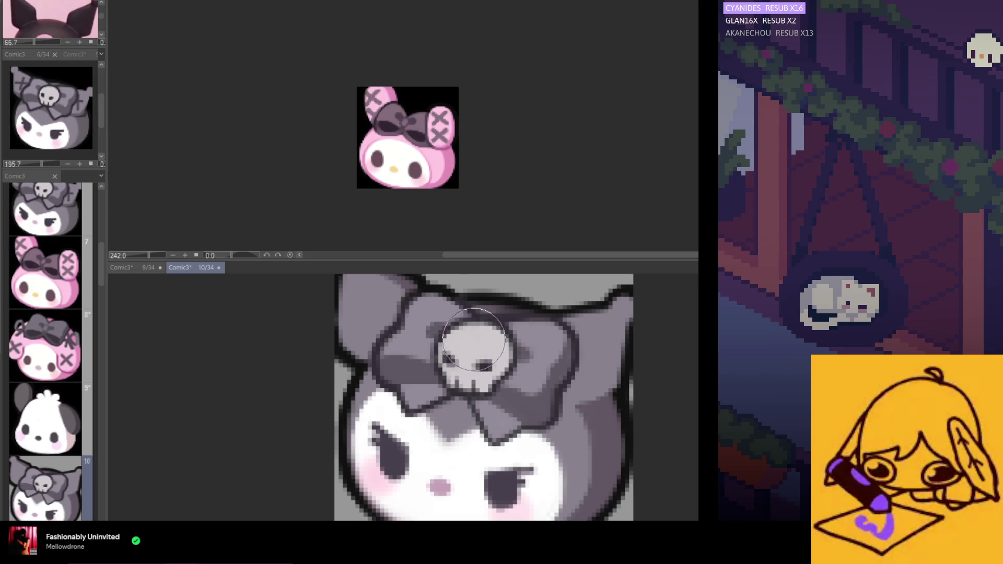
key(h)
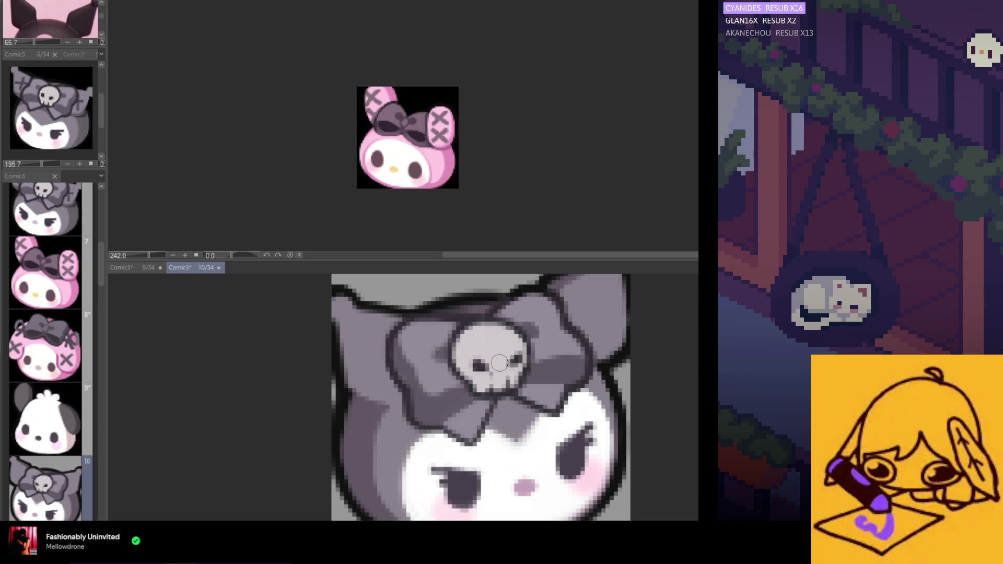
key(ctrl+z)
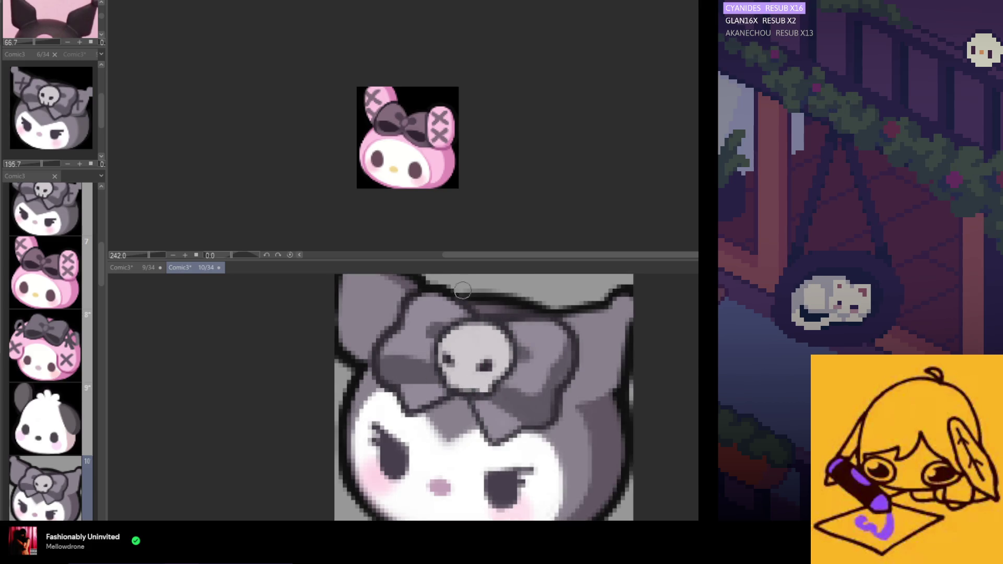
alt+click(452, 355)
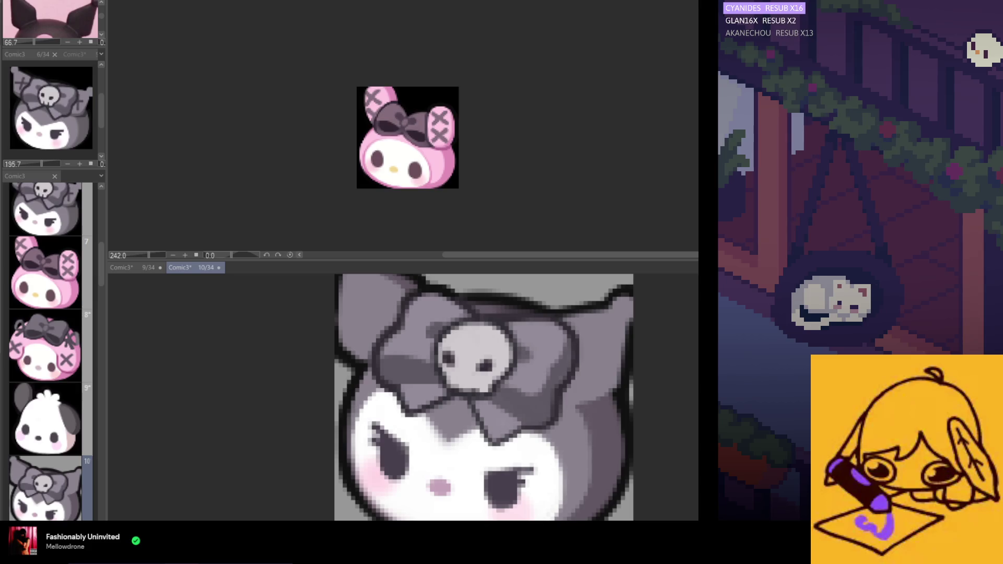
Pick the bow's grey to shade under the skull, then mirror the view to check it
alt+click(481, 314)
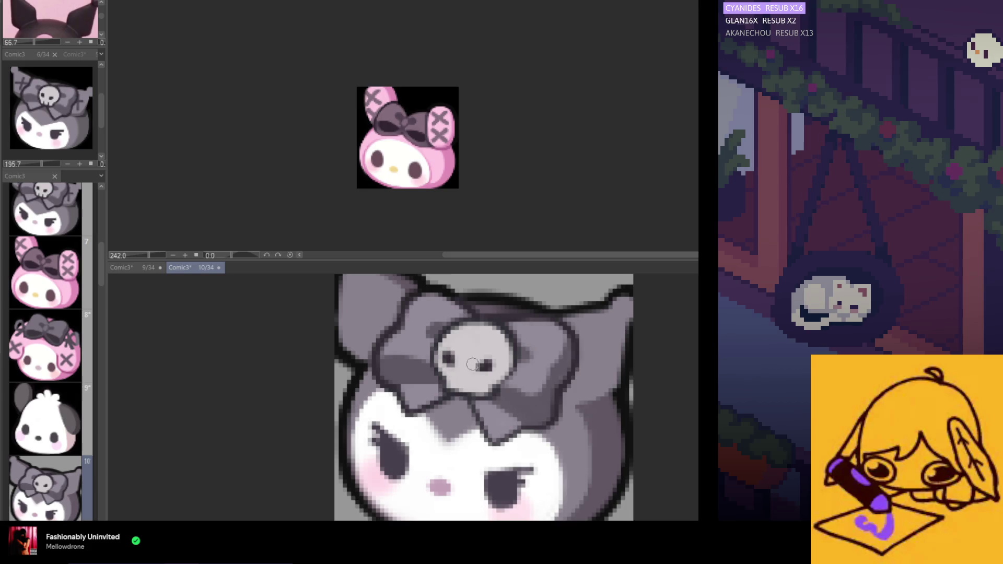
key(h)
key(h)
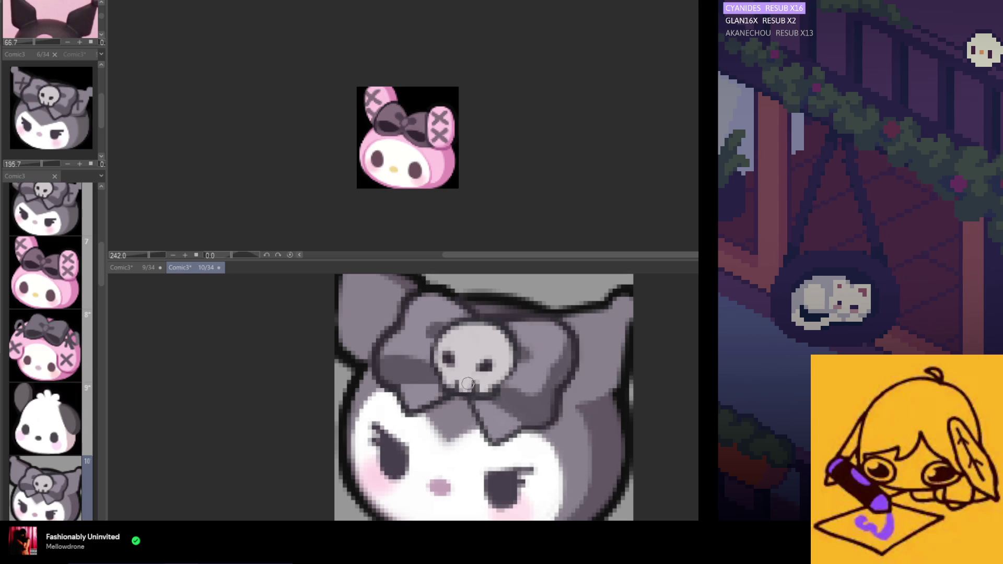
scroll(475, 385, down, 1)
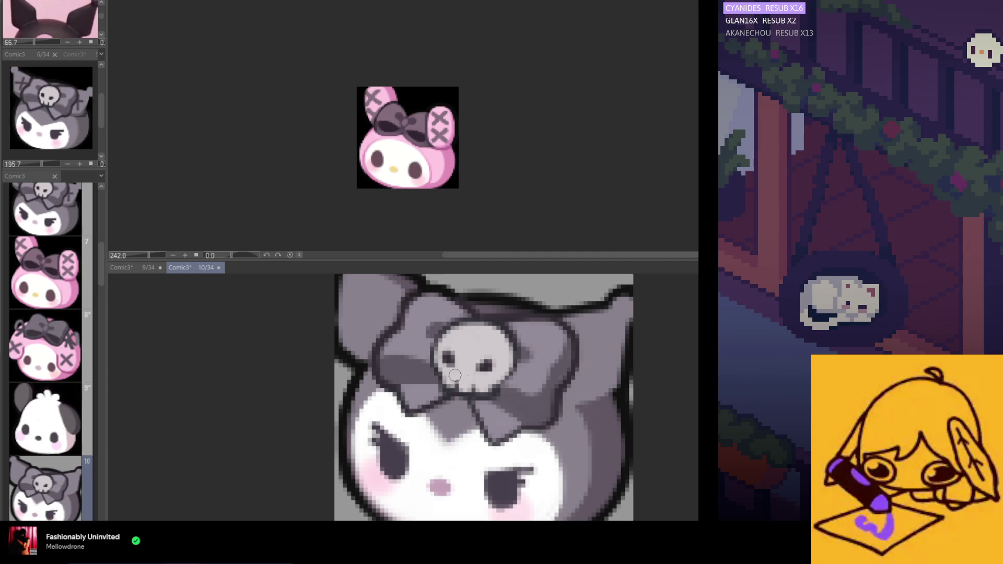
scroll(515, 354, down, 1)
scroll(515, 355, down, 2)
scroll(516, 354, up, 1)
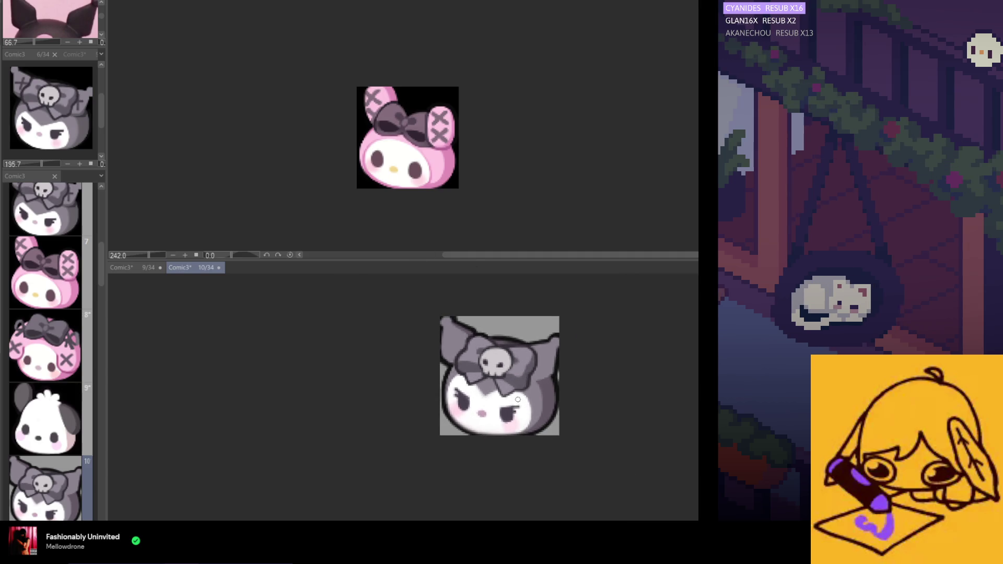
scroll(515, 354, up, 1)
scroll(477, 352, up, 1)
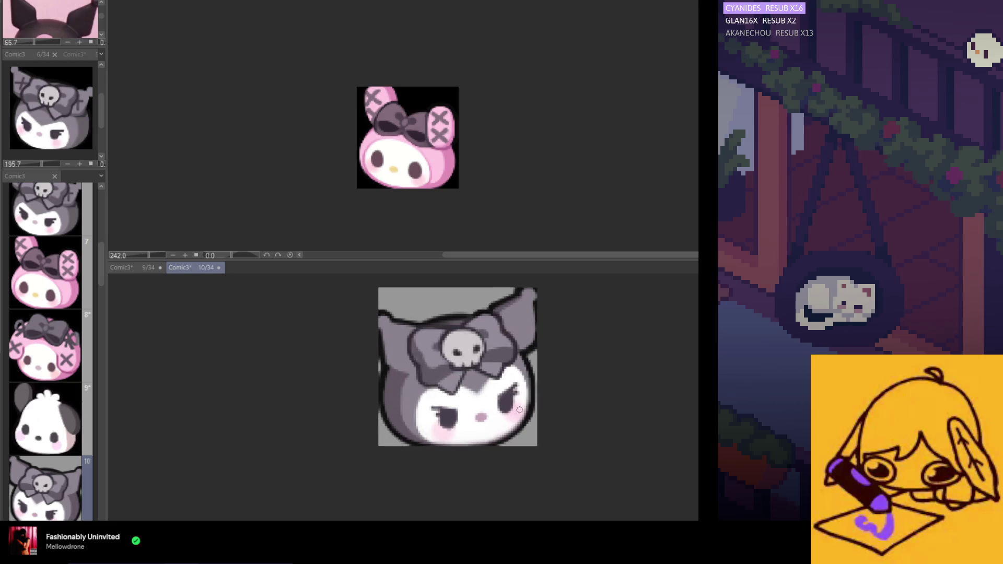
scroll(476, 352, up, 2)
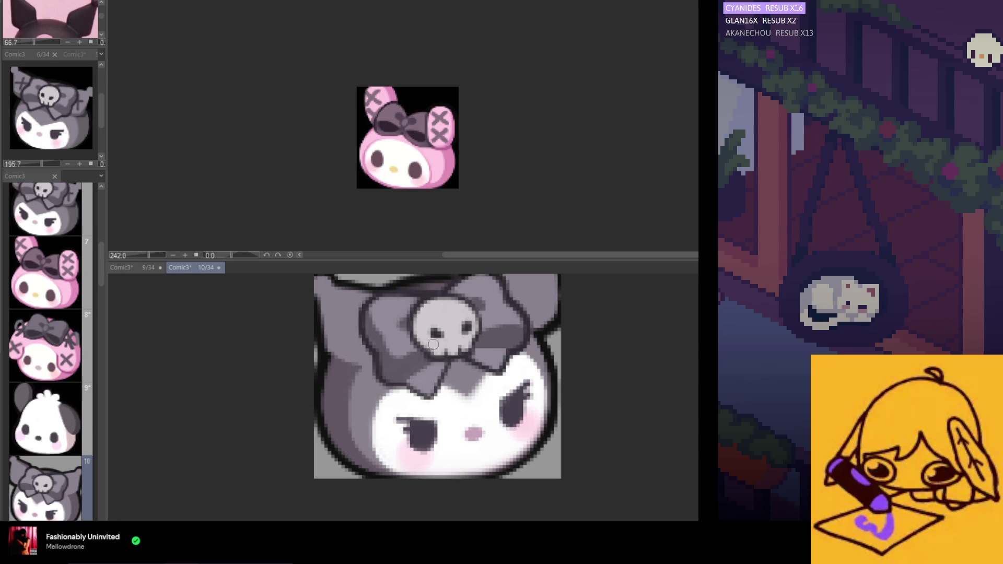
drag(431, 351, 521, 350)
scroll(554, 417, down, 1)
scroll(554, 417, up, 3)
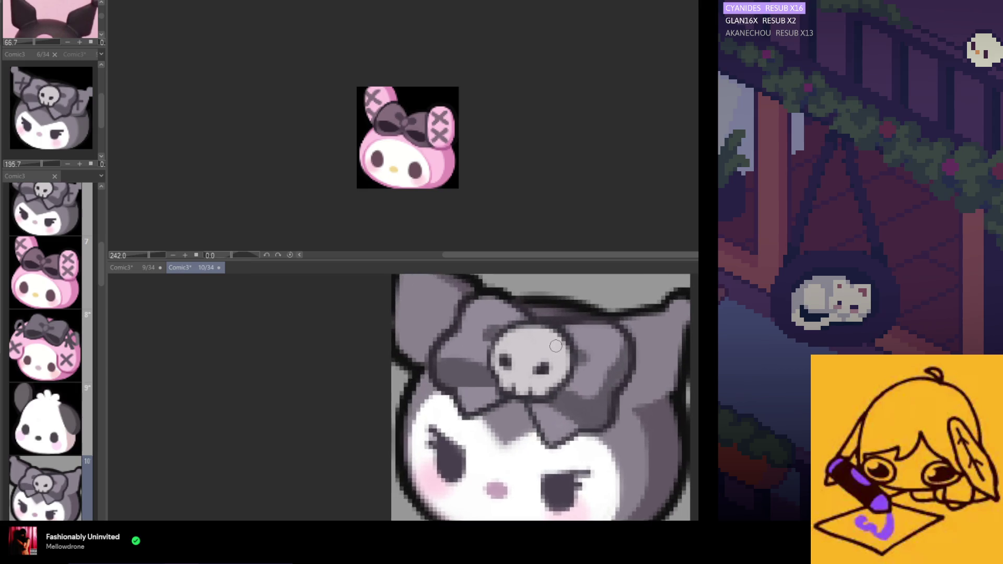
scroll(574, 360, down, 1)
scroll(594, 303, up, 1)
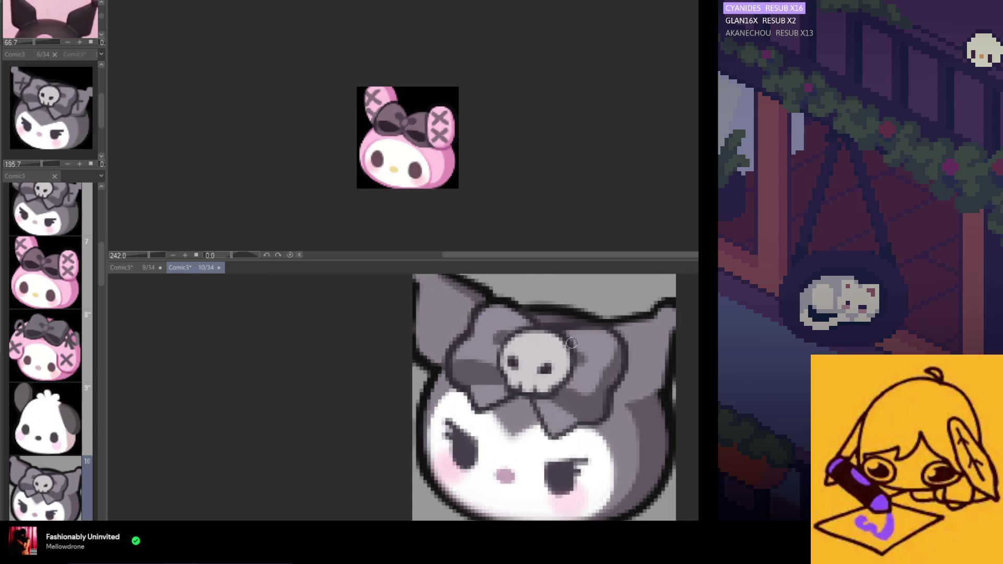